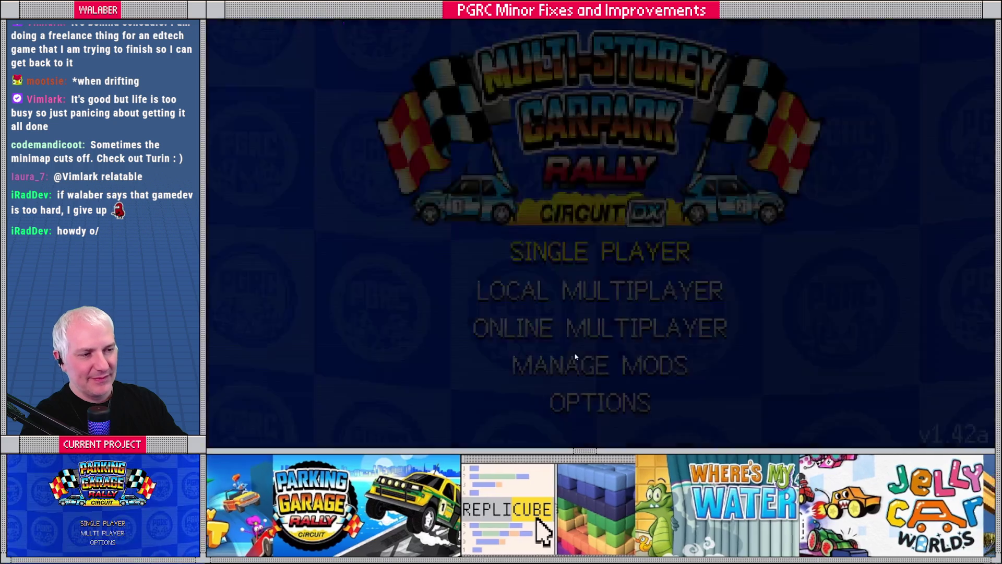
Bring up the QUIT THE GAME? prompt from the Parking Garage Rally title menu.
{"action": "key", "text": "Escape"}
Confirm QUIT so Parking Garage Rally Circuit closes and Godot's car_rig scene returns.
{"action": "left_click", "coordinate": [595, 265]}
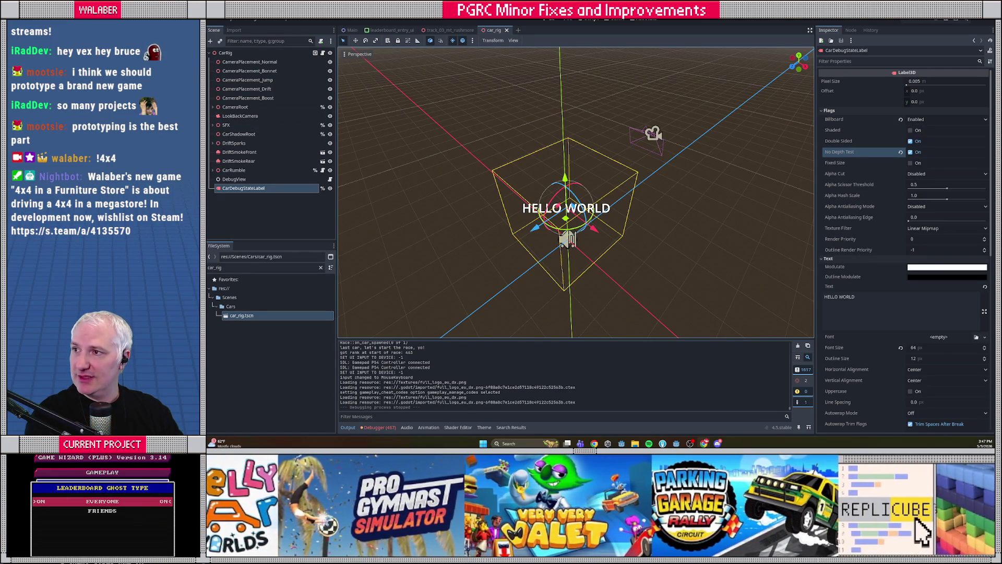
In maximized Chrome, search Google for 'reason and rhyme steam' and open the Steam result.
{"action": "key", "text": "alt+Tab"}
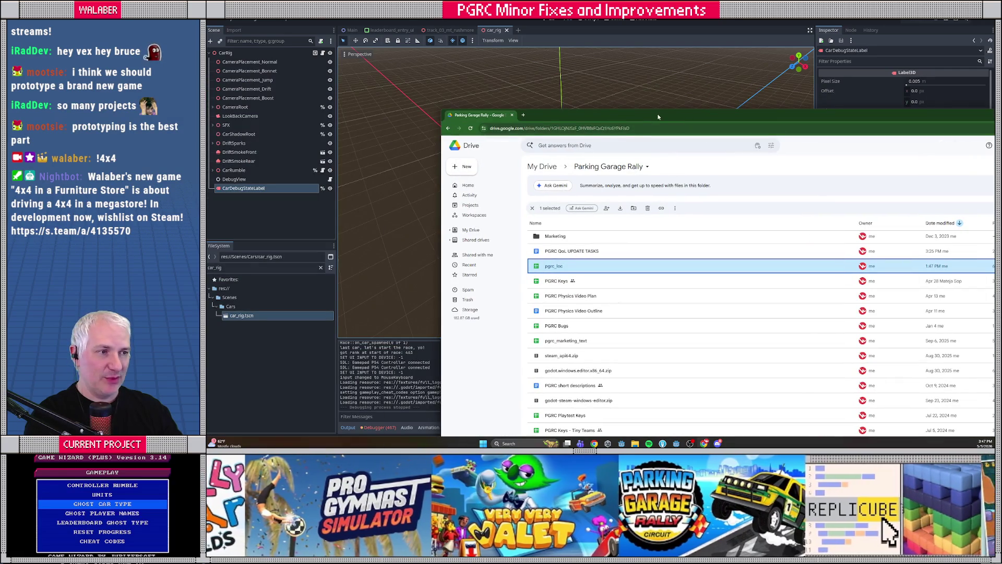
{"action": "double_click", "coordinate": [658, 117]}
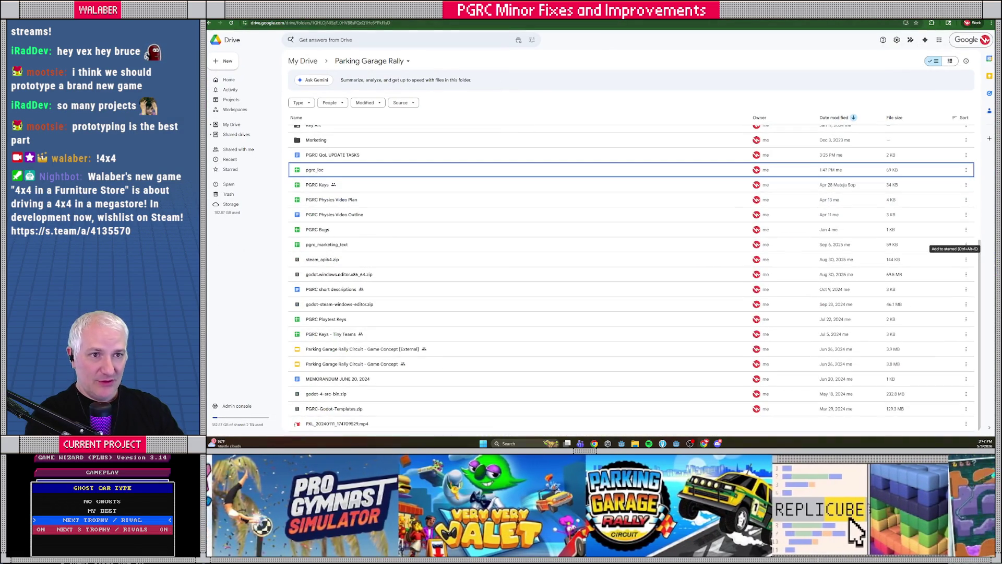
{"action": "key", "text": "ctrl+t"}
{"action": "type", "text": "resa"}
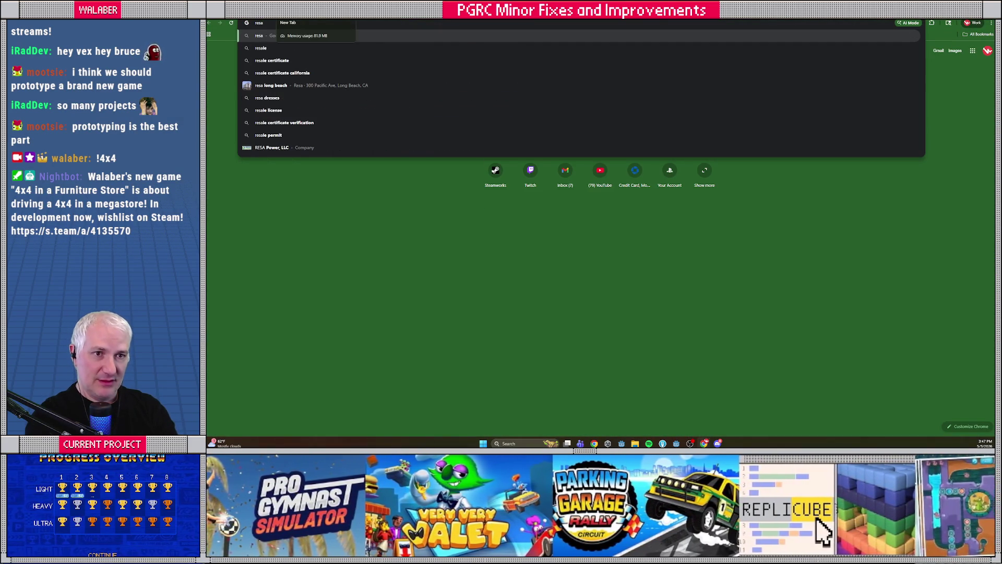
{"action": "type", "text": "son and rhyme steam"}
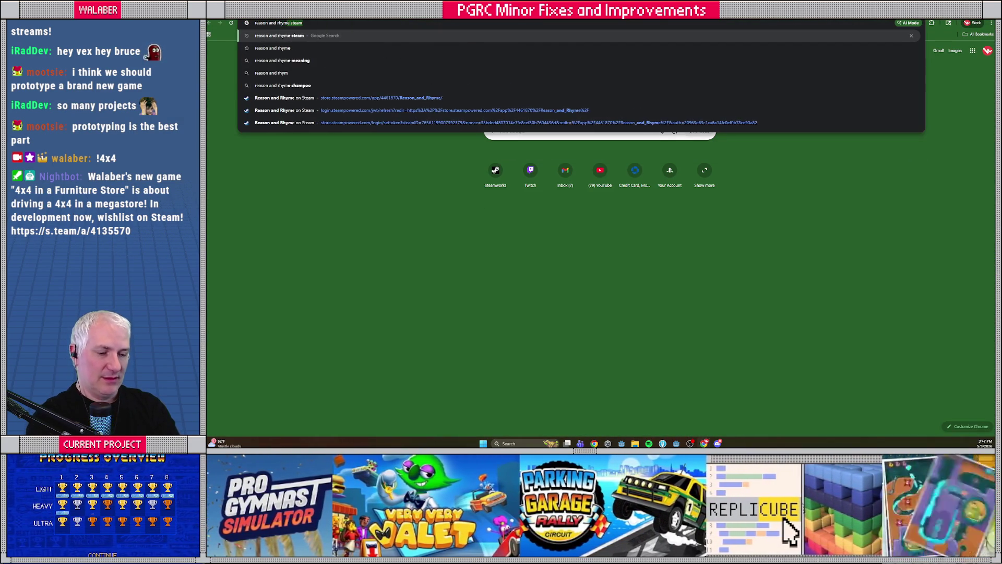
{"action": "key", "text": "Return"}
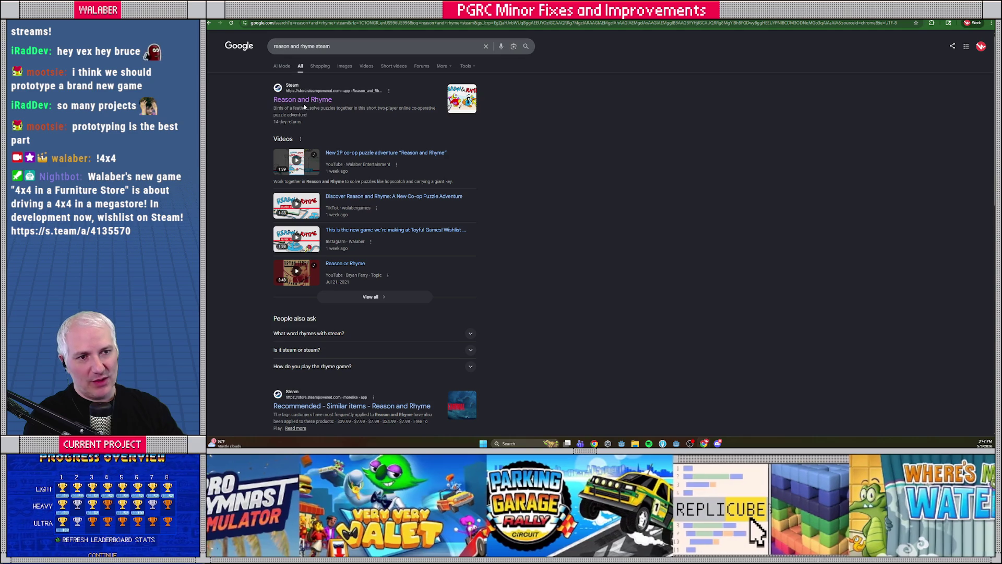
{"action": "left_click", "coordinate": [304, 100]}
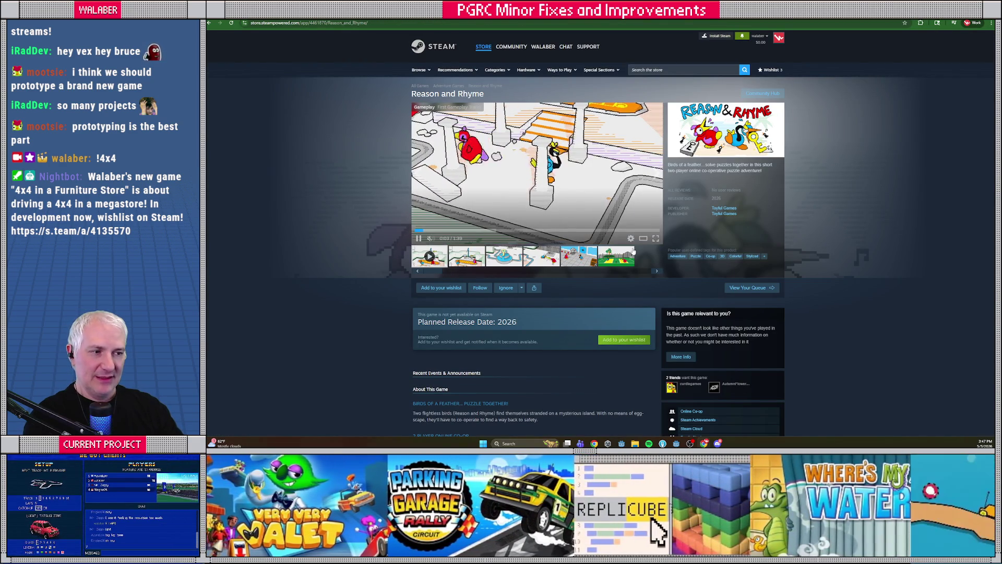
Play the Reason and Rhyme store trailer in full screen.
{"action": "key", "text": "ctrl+l"}
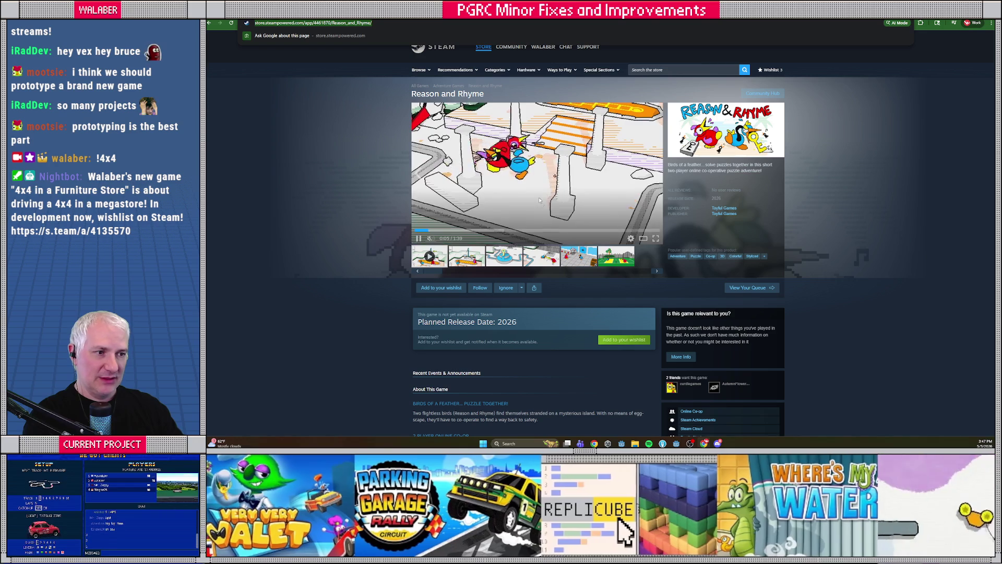
{"action": "left_click", "coordinate": [656, 238]}
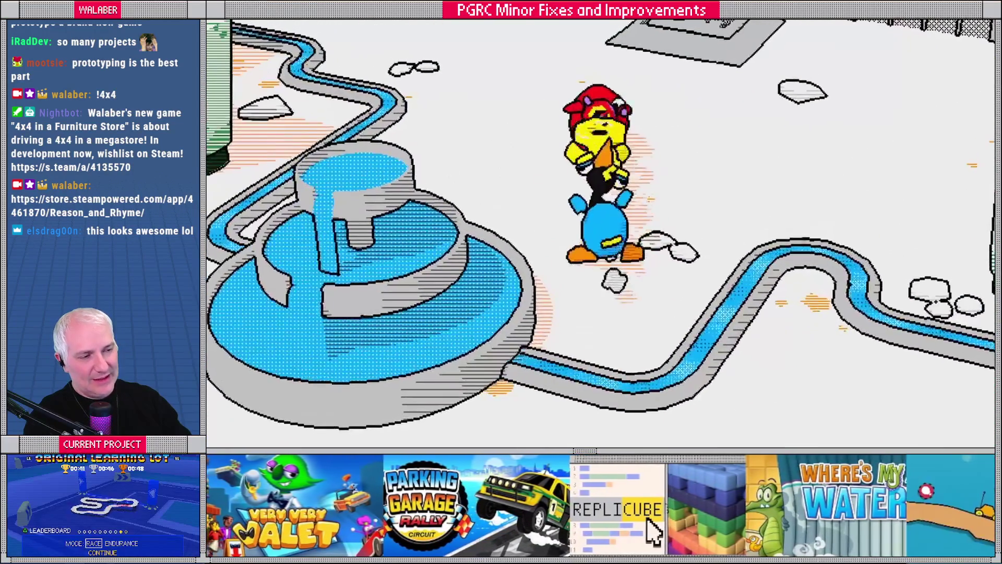
Leave full screen, pause the trailer at 1:12, and scroll the store page down and back.
{"action": "key", "text": "Escape"}
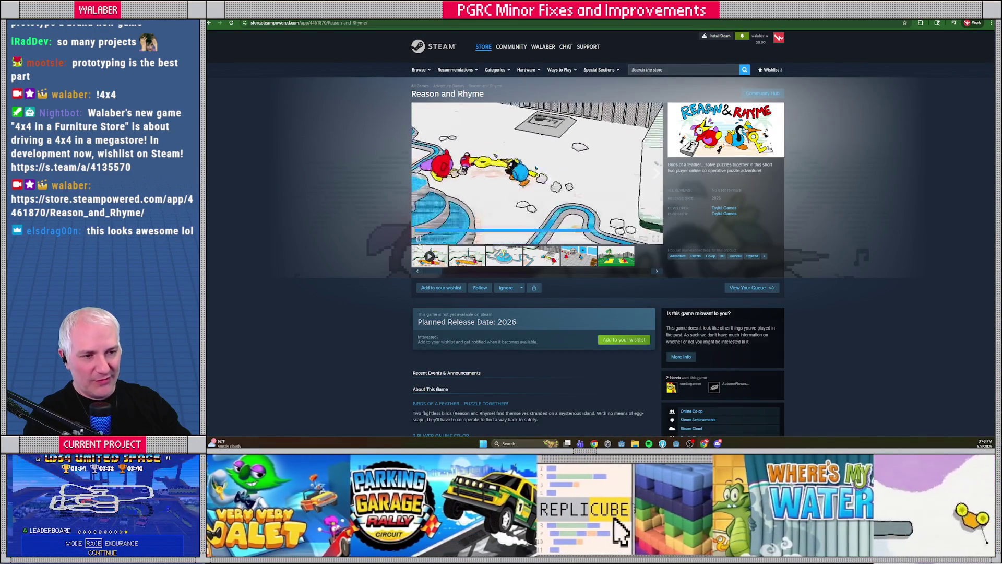
{"action": "left_click", "coordinate": [616, 188]}
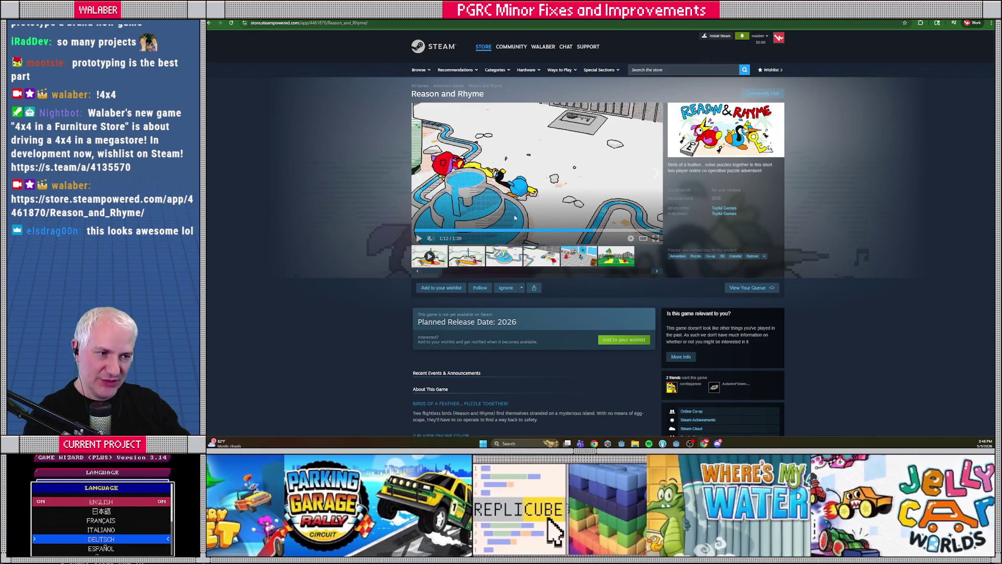
{"action": "scroll", "coordinate": [367, 248], "scroll_direction": "down", "scroll_amount": 8}
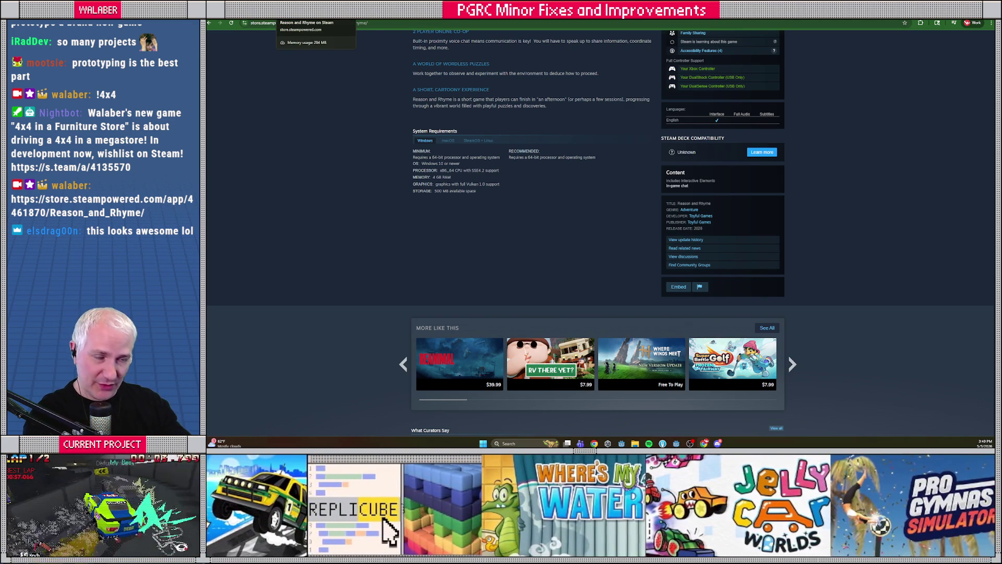
{"action": "scroll", "coordinate": [379, 127], "scroll_direction": "up", "scroll_amount": 10}
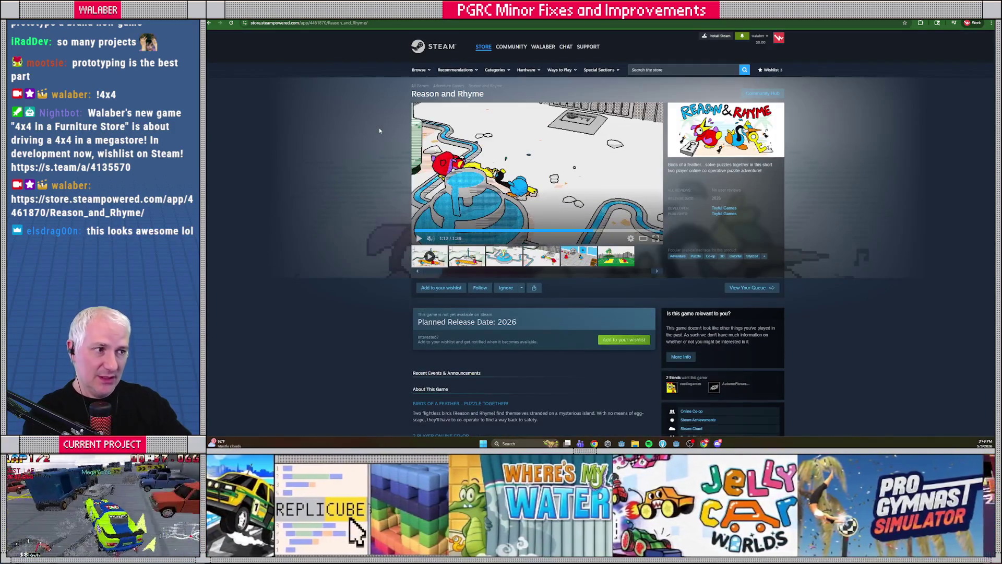
Return to the Google Drive tab showing the Parking Garage Rally folder.
{"action": "key", "text": "ctrl+Tab"}
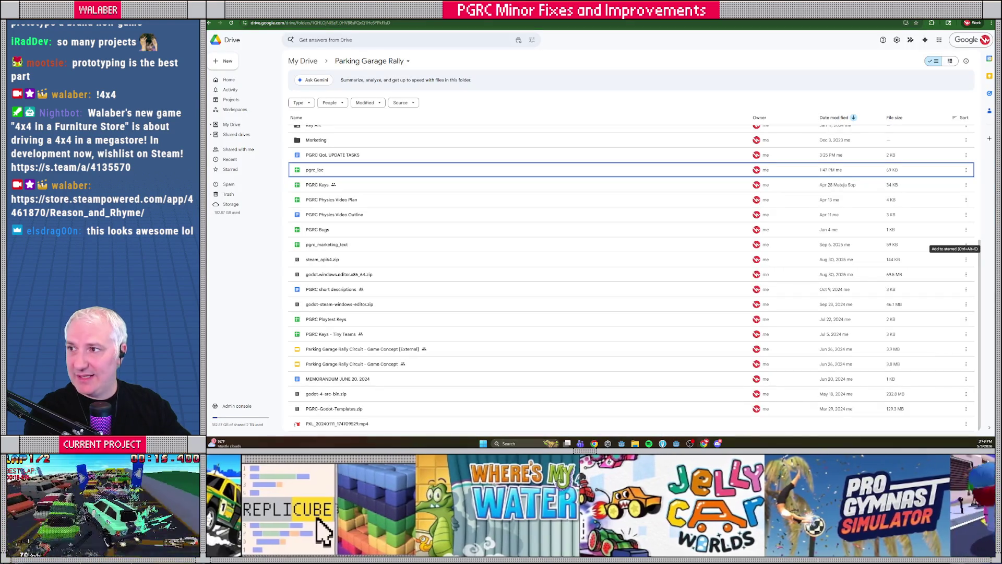